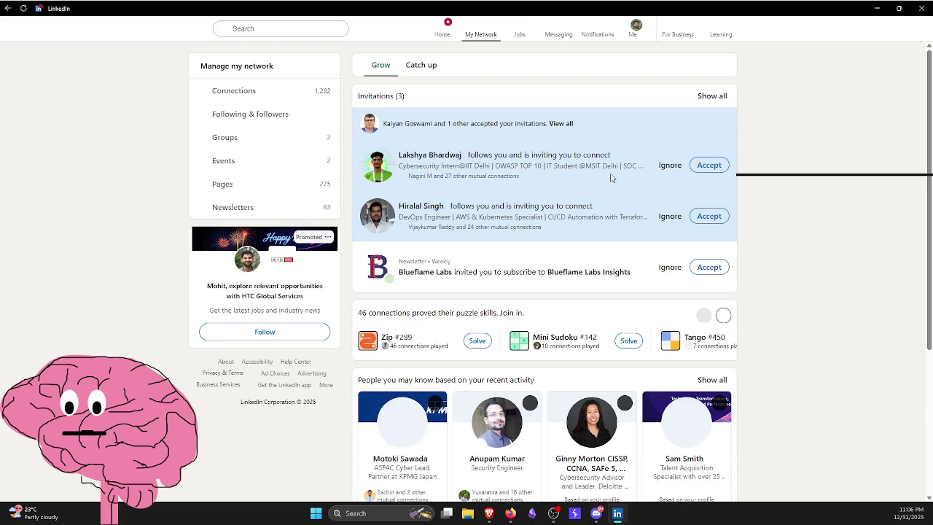
- Accept both connection invitations and the Blueflame Labs Insights newsletter, then switch to the Security Apes page
click(714, 164)
click(716, 165)
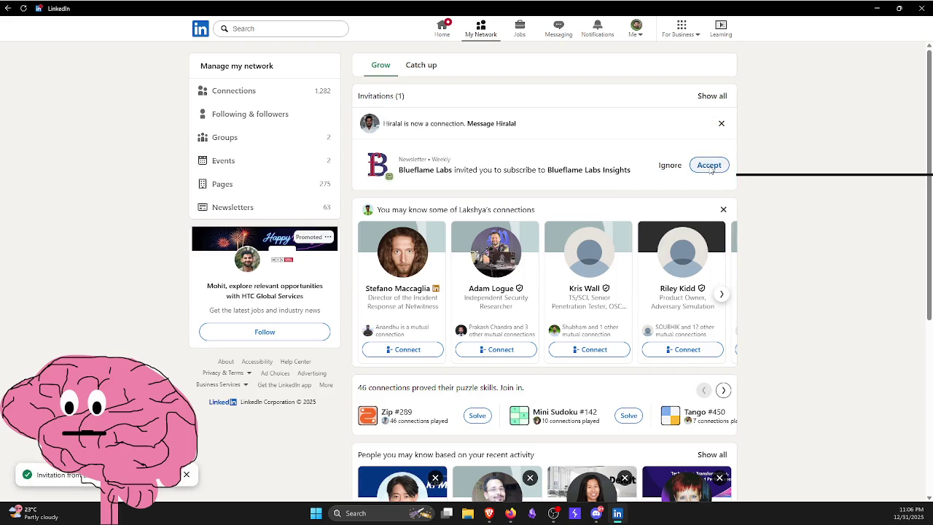
click(710, 166)
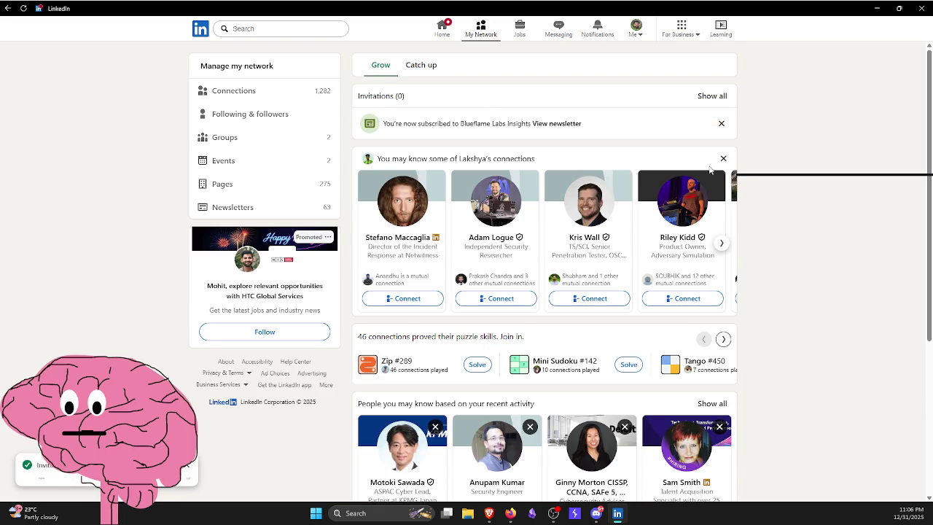
click(634, 32)
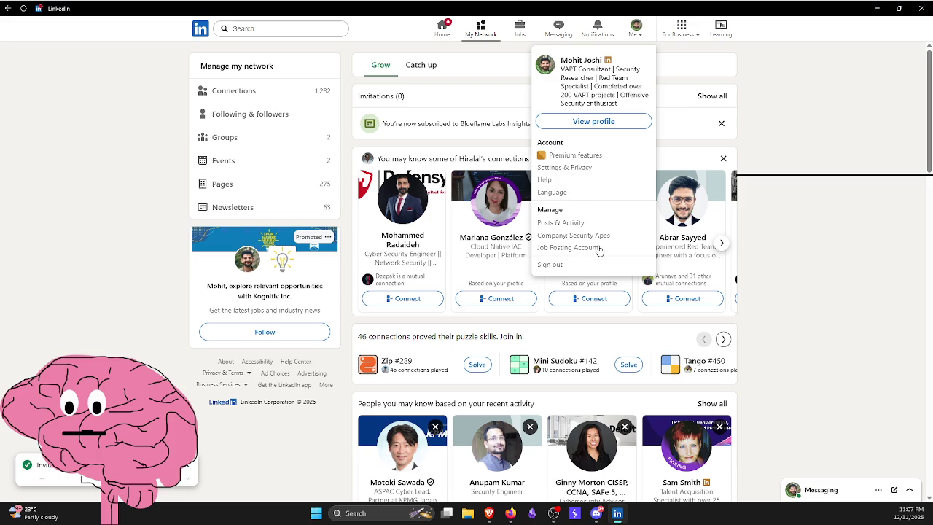
click(598, 237)
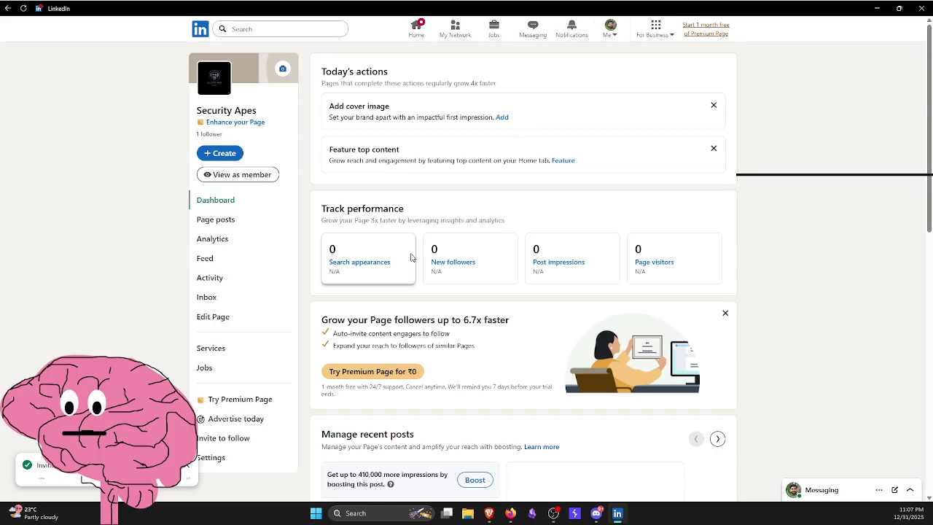
- Browse the Security Apes dashboard and view its recent post in full before returning
scroll(420, 262, down, 5)
scroll(466, 327, down, 3)
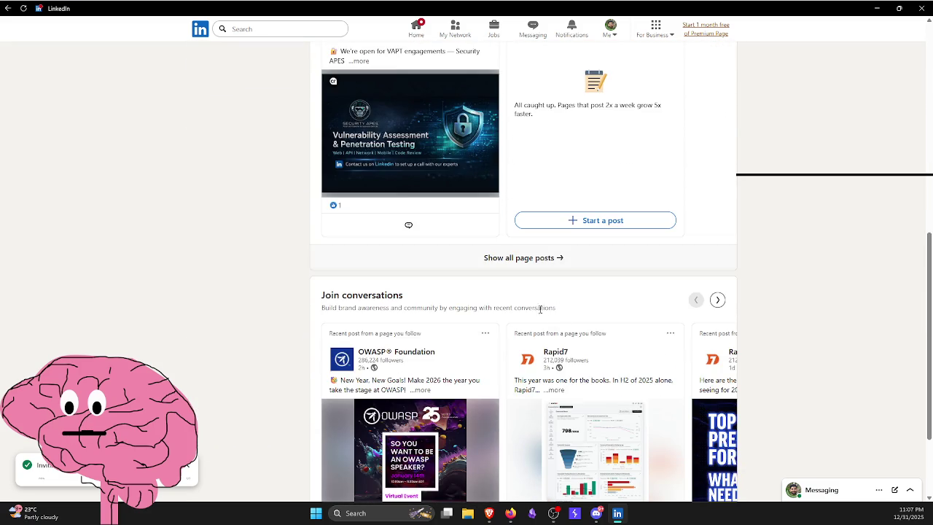
scroll(462, 329, up, 4)
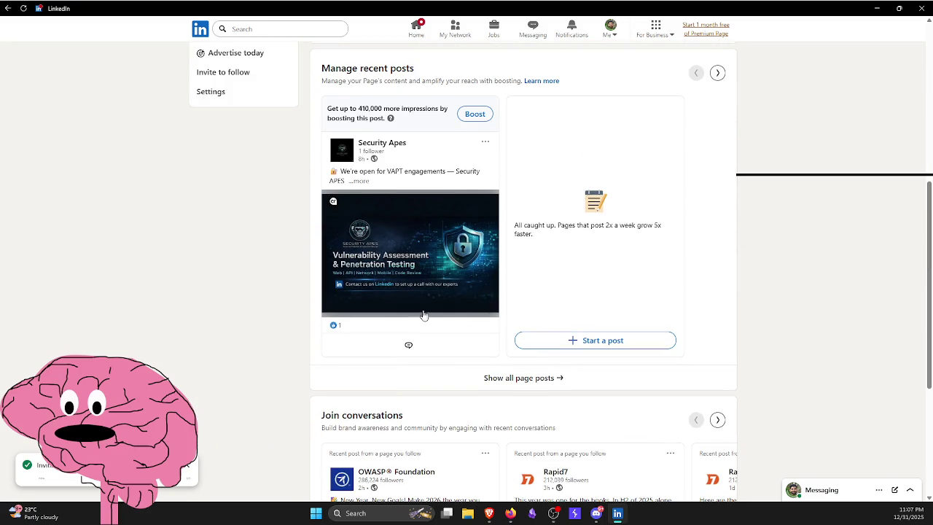
click(418, 170)
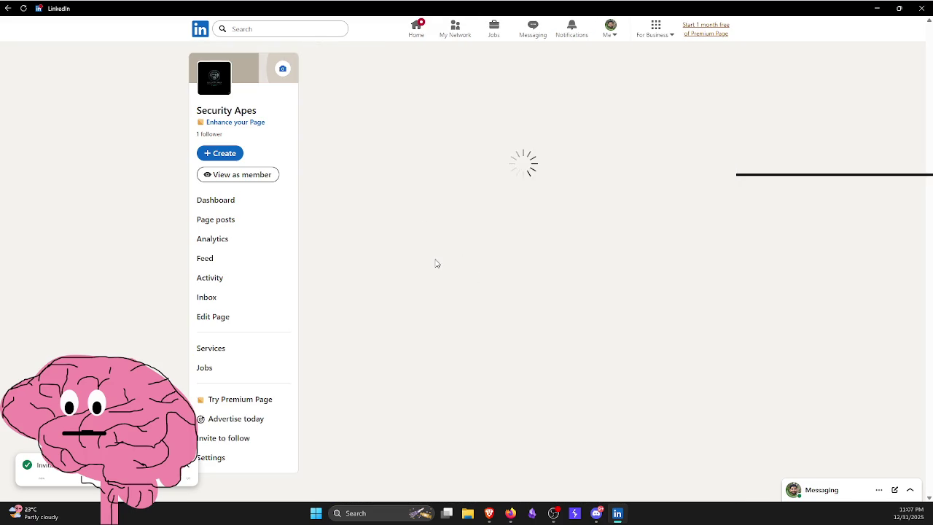
scroll(430, 267, down, 5)
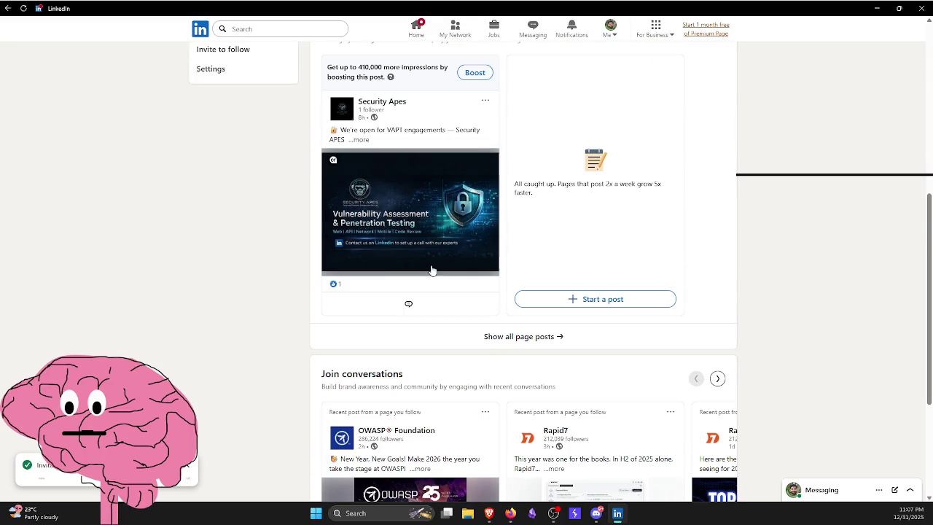
click(369, 311)
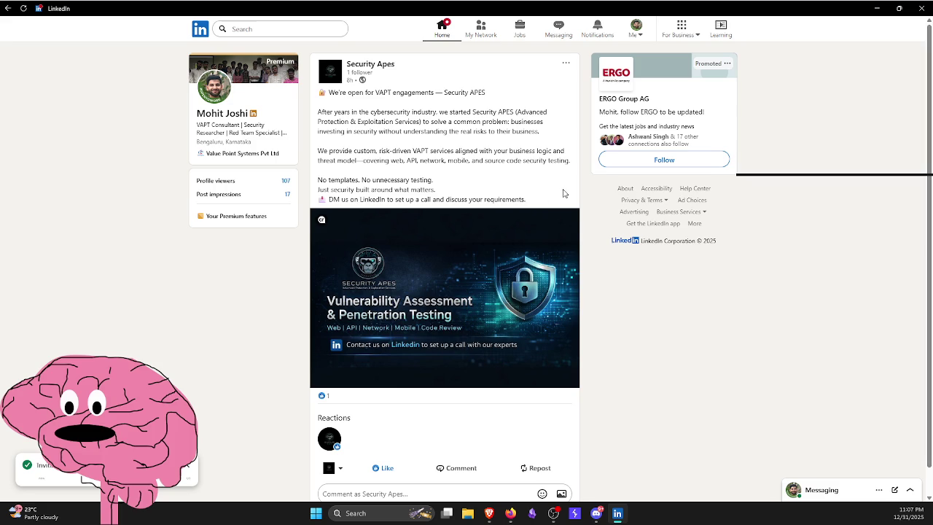
key(alt+Left)
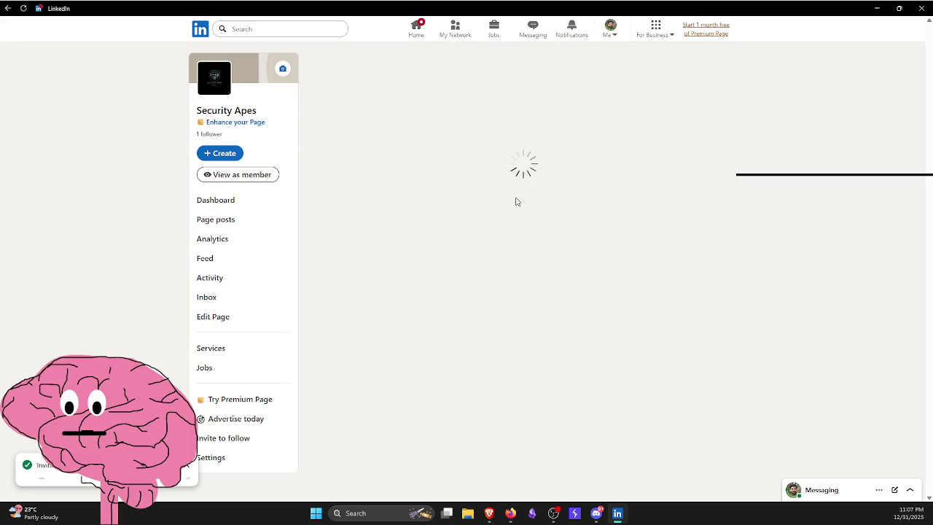
- Scroll through the dashboard's performance stats, then bring the Firefox window forward
scroll(587, 269, down, 5)
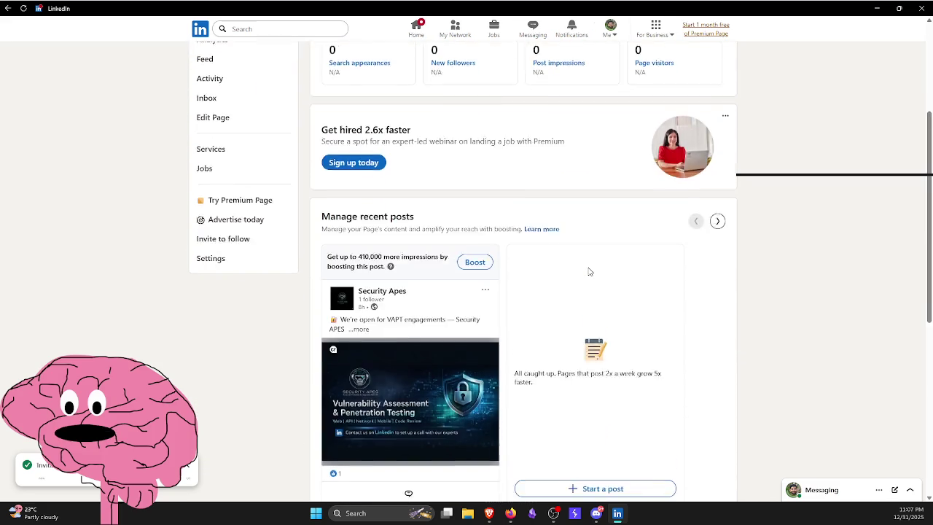
scroll(578, 277, up, 5)
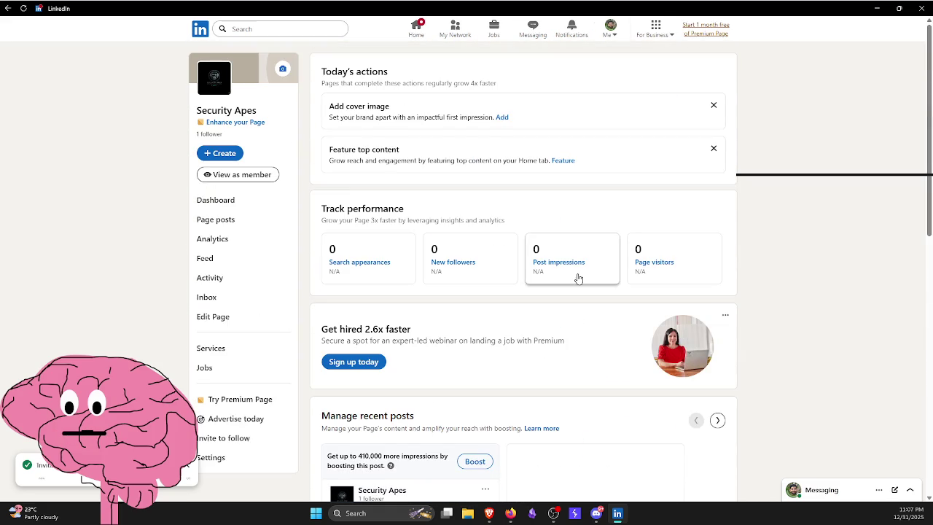
scroll(576, 277, down, 2)
scroll(567, 283, down, 5)
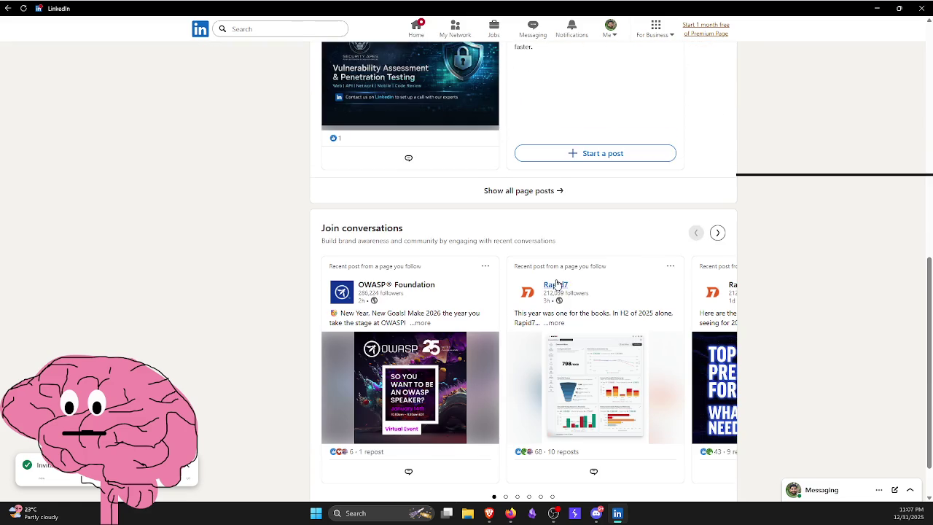
scroll(508, 287, up, 8)
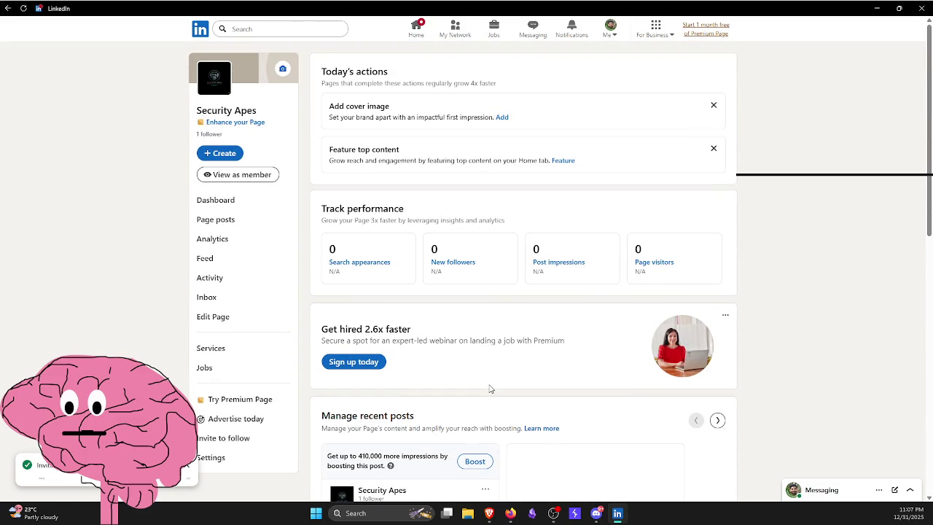
click(508, 516)
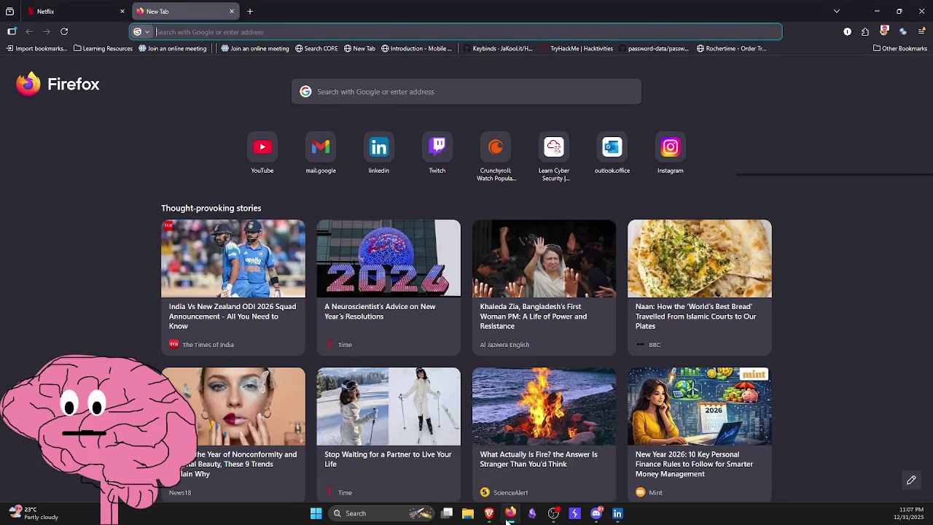
- Open ChatGPT in a new tab of the Brave browser
click(877, 11)
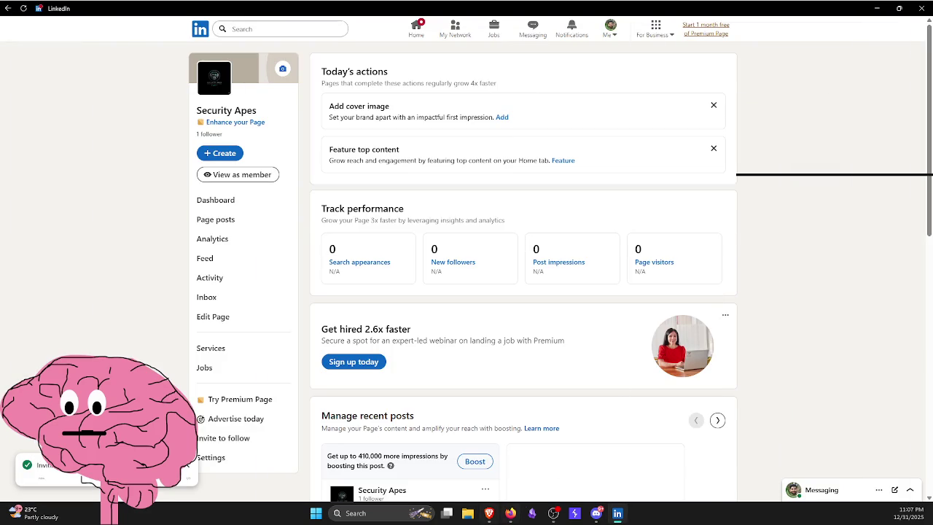
click(494, 514)
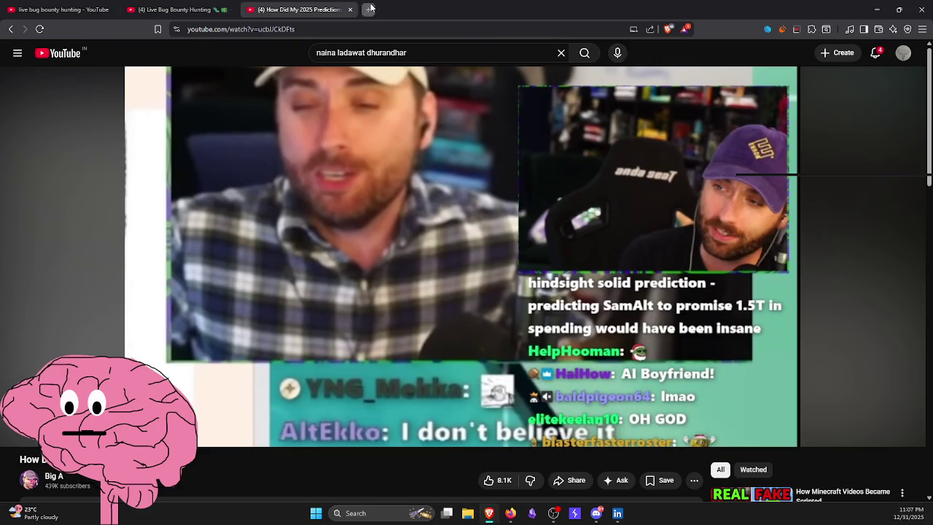
click(368, 9)
click(364, 100)
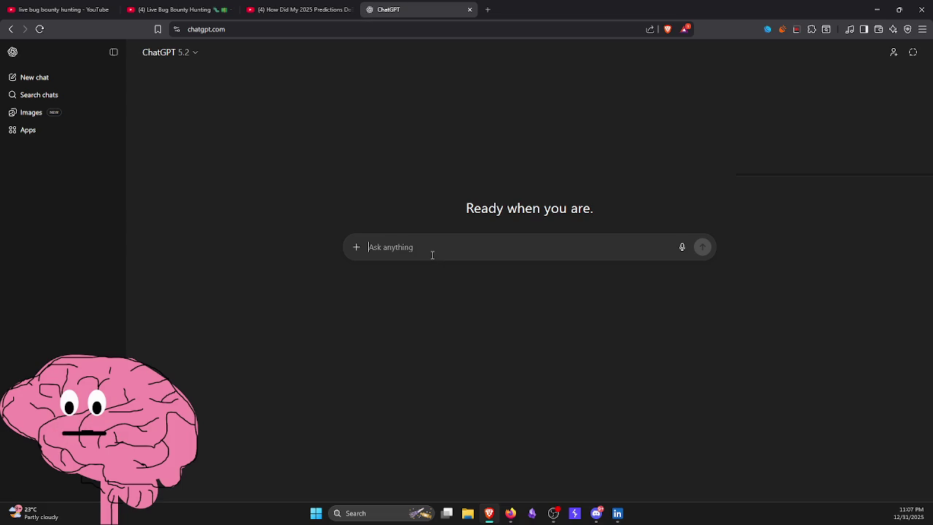
- Draft a request for a New Year company post, with first point 'this is a new company'
text(I)
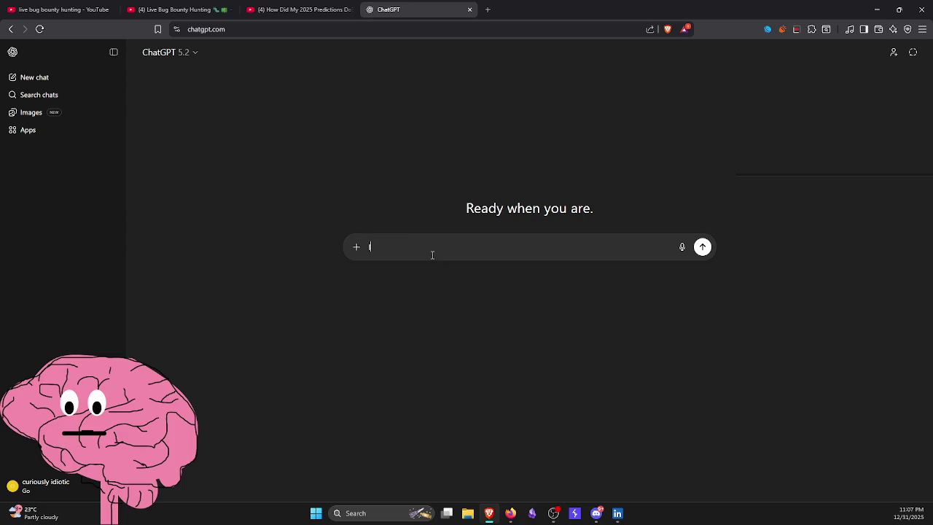
text( want to post)
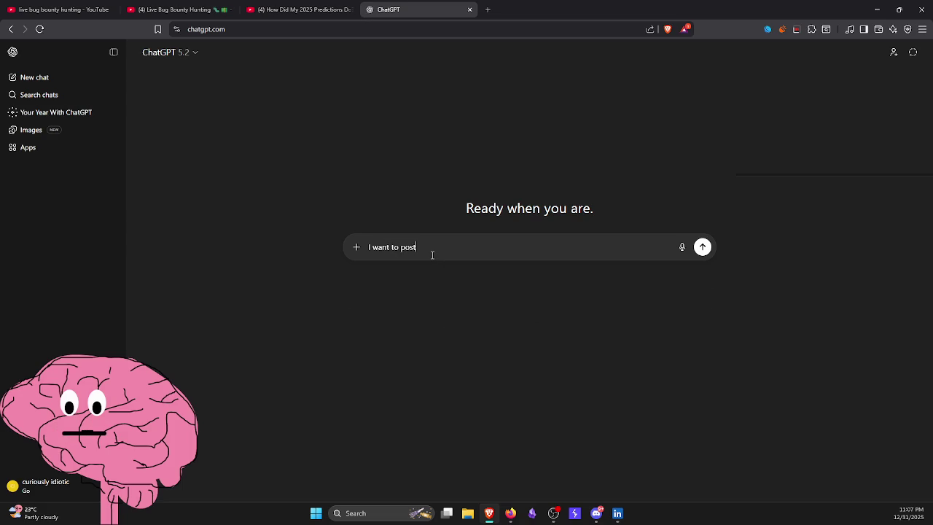
text( a new year )
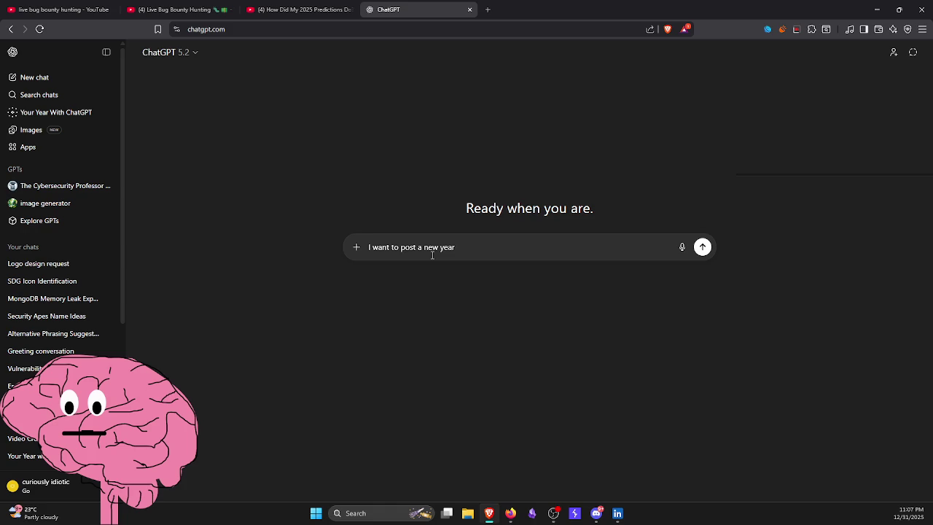
text(post form my company account)
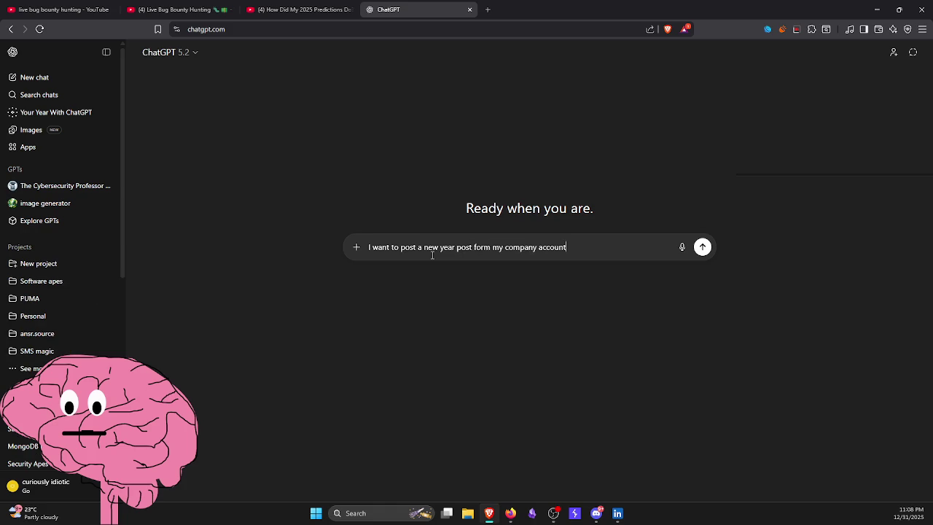
text(, )
text(Tell)
text( them)
key(ctrl+BackSpace)
key(ctrl+BackSpace)
text(, In the post)
text( mention)
key(shift+Return)
text(-)
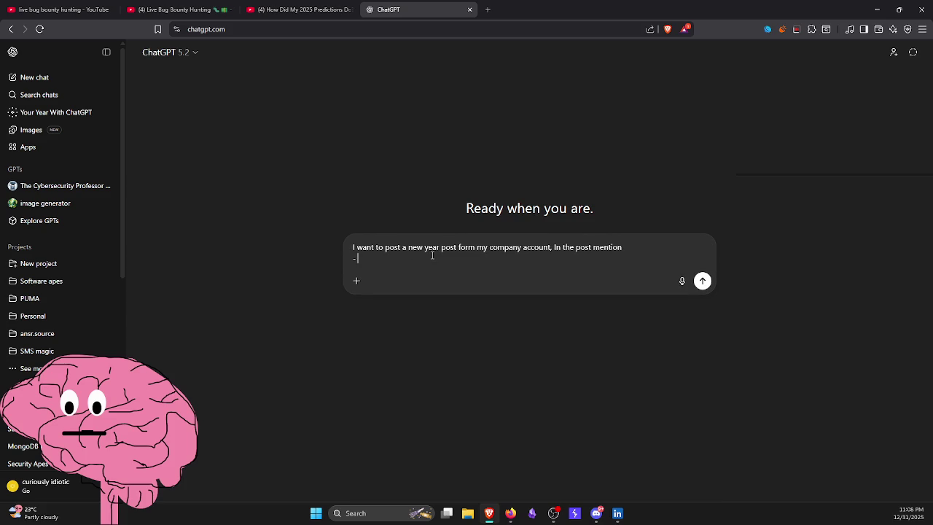
text( Co)
key(BackSpace)
key(BackSpace)
text(New caompan)
text(y )
text(we)
key(ctrl+BackSpace)
key(ctrl+BackSpace)
key(ctrl+BackSpace)
text(this is a new)
text( company)
key(shift+Return)
text(-)
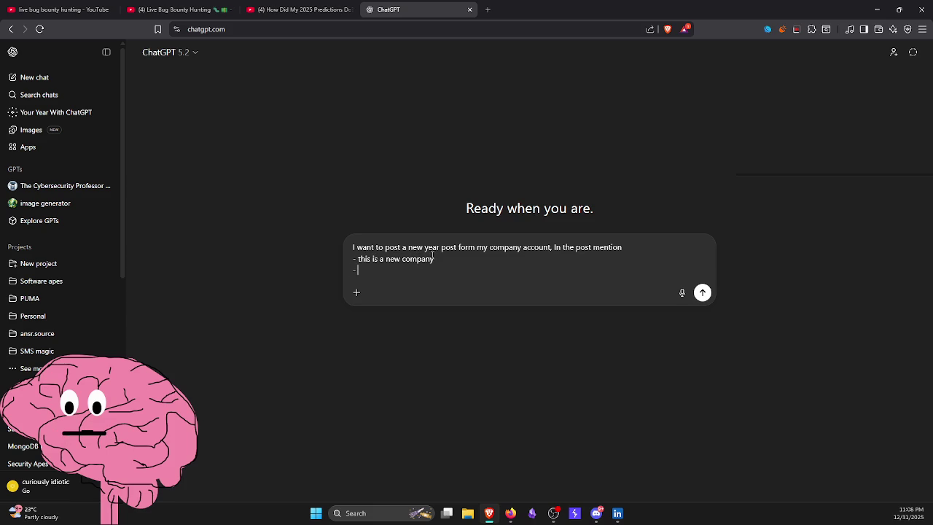
- Replace the word 'mention' in the draft with 'hint on these topic'
double_click(609, 247)
text(tu)
key(BackSpace)
key(BackSpace)
text(hint o)
text(n these )
text(topic)
- Add the point 'We are giving Cybersecurity services' and begin 'We are opening this because'
click(455, 272)
text(We are giving )
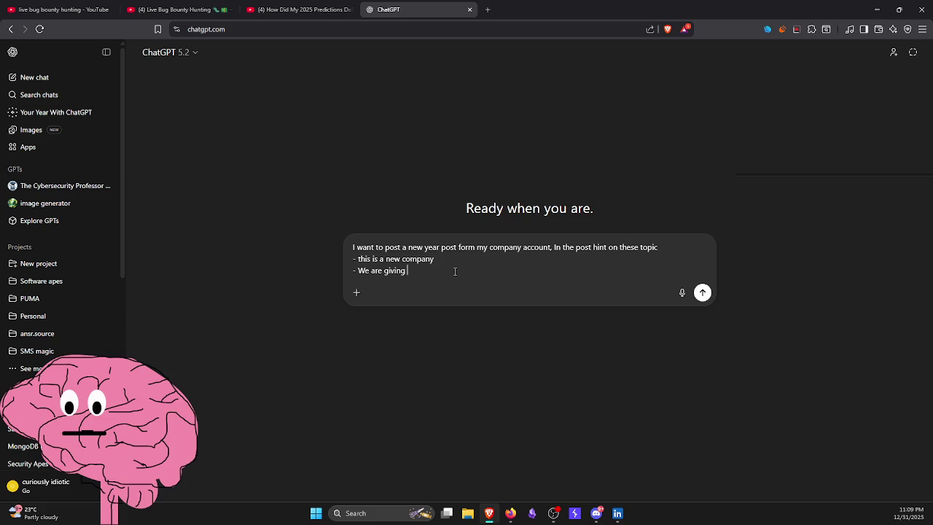
text(Cybersec)
text(uiryt)
key(BackSpace)
key(BackSpace)
key(BackSpace)
key(BackSpace)
text(curity ser)
text(vices)
key(shift+Return)
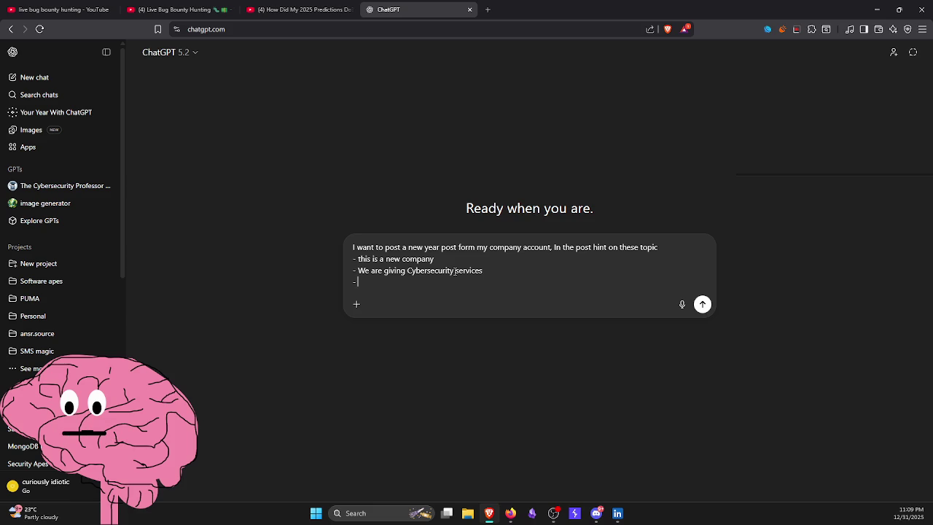
text(We are opening this becau)
text(se hta)
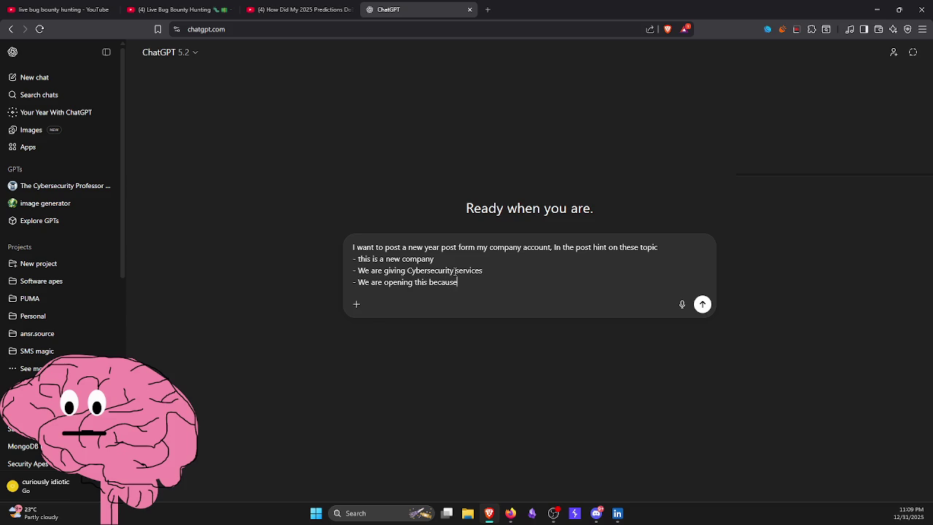
key(BackSpace)
key(BackSpace)
key(BackSpace)
- Continue the reason point: clients connecting through the sales guys sometimes..
text(that some)
text(time when y)
text(ou are)
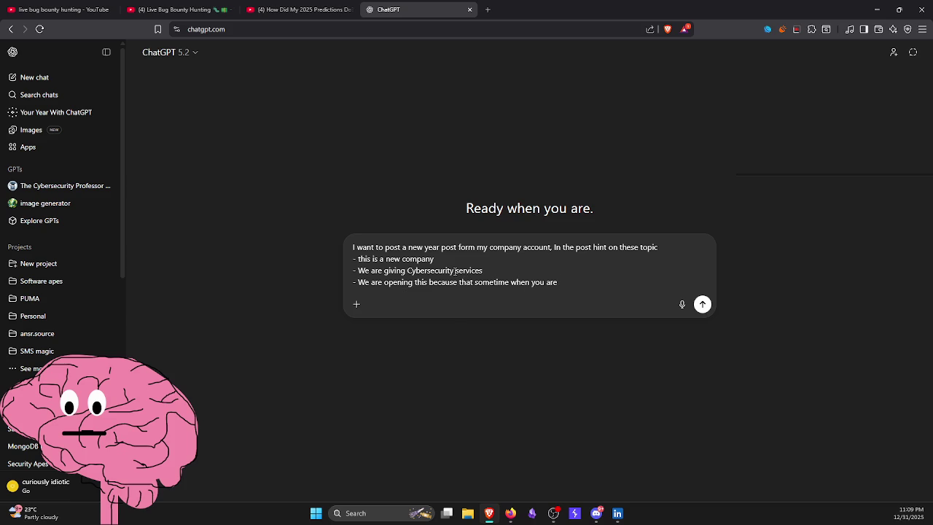
key(BackSpace)
key(BackSpace)
key(BackSpace)
text(the cli)
text(ents that)
key(BackSpace)
key(BackSpace)
key(BackSpace)
text(are connecting )
text(throug)
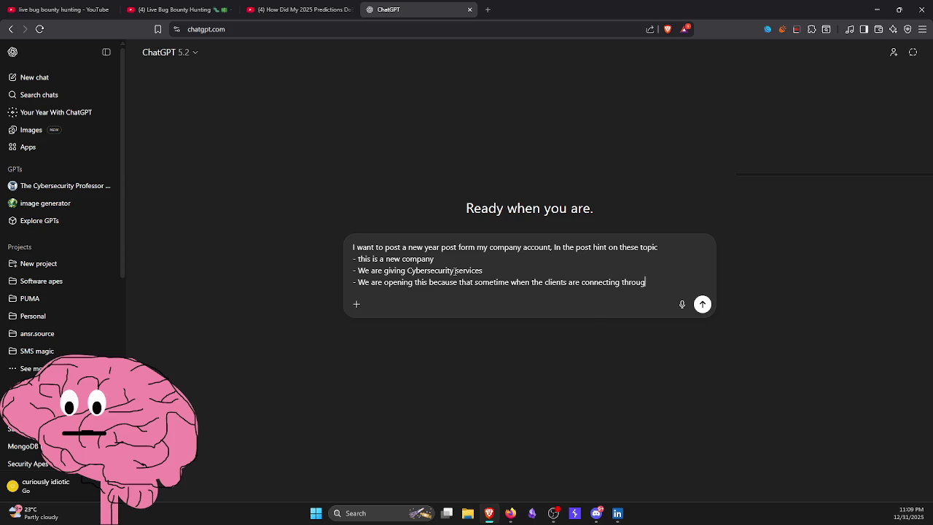
text(h the sales guys)
text( some)
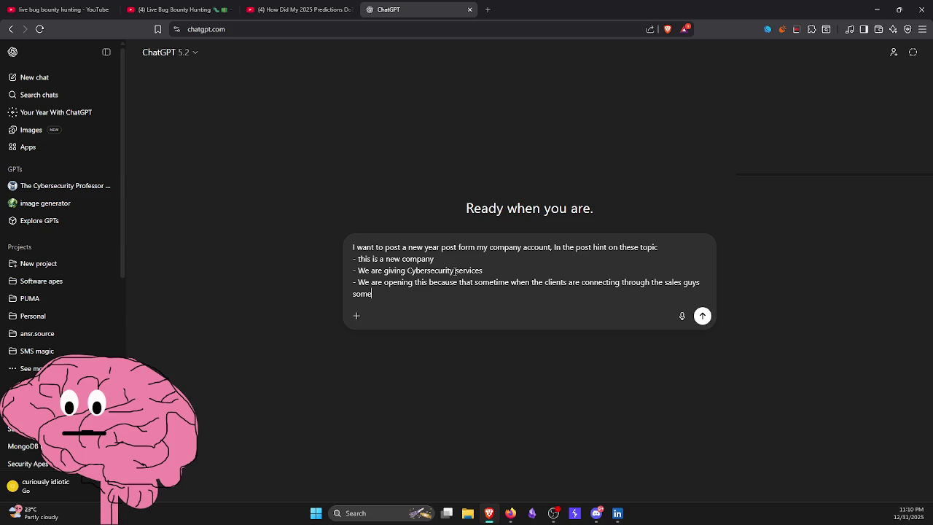
text(thime)
key(BackSpace)
key(BackSpace)
key(BackSpace)
text(ime they a)
key(BackSpace)
- Finish it: they misunderstand real needs, so custom solutions are catered toward companies' requirements
text(do noe)
text( understatn)
key(BackSpace)
text(nd )
text(wha)
text(ht)
text( they actua)
text(lly requeist)
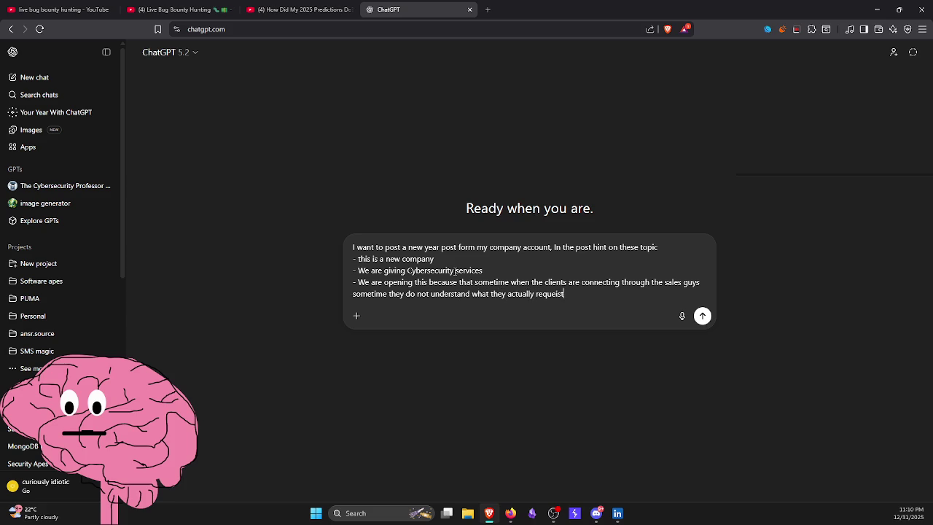
key(BackSpace)
key(BackSpace)
text(tually requeire)
text(, )
text(so we are )
text(trying to)
text( give )
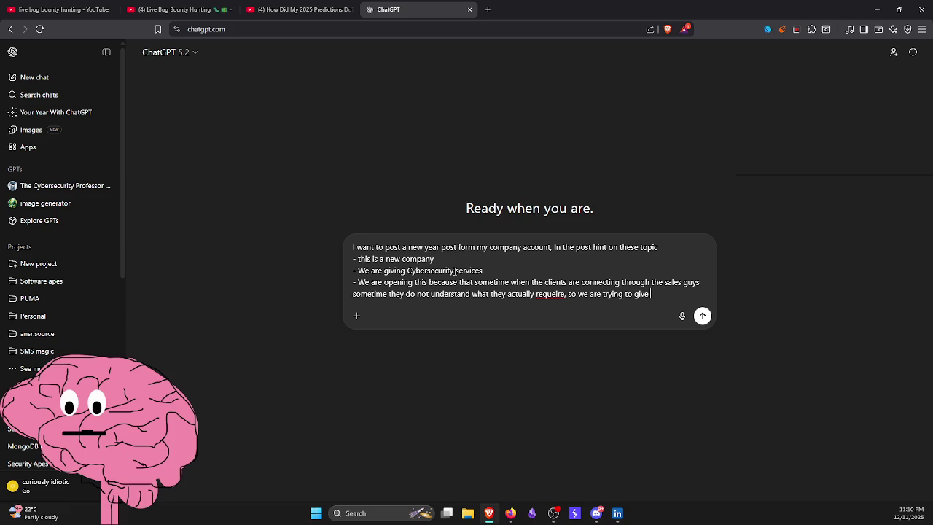
text(custome s)
text(ollution )
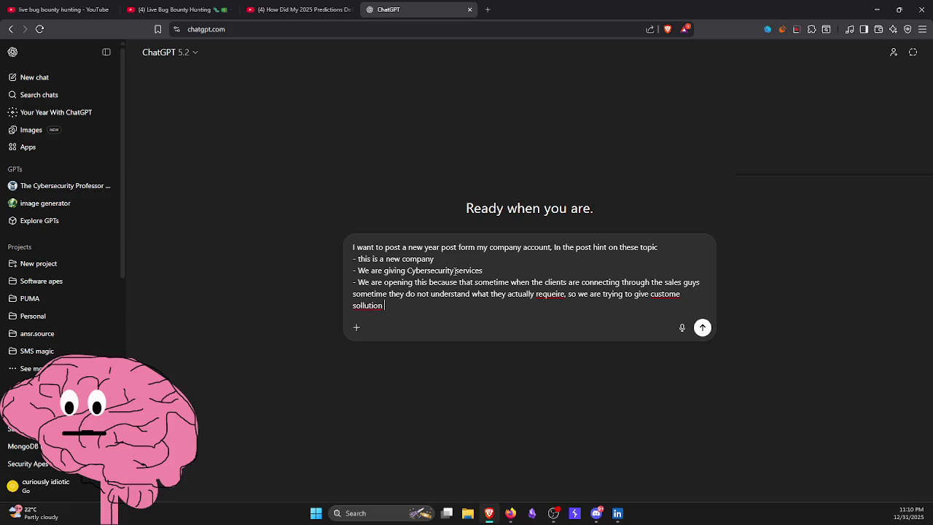
text(catered to)
text(ward the co)
text(compan)
text(ies reque)
key(BackSpace)
key(BackSpace)
text(uirement)
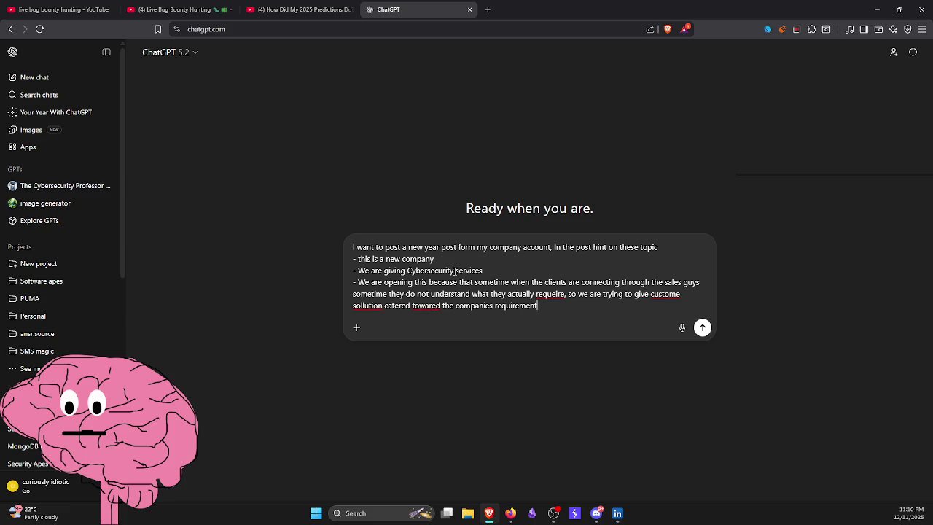
text(s)
key(shift+Return)
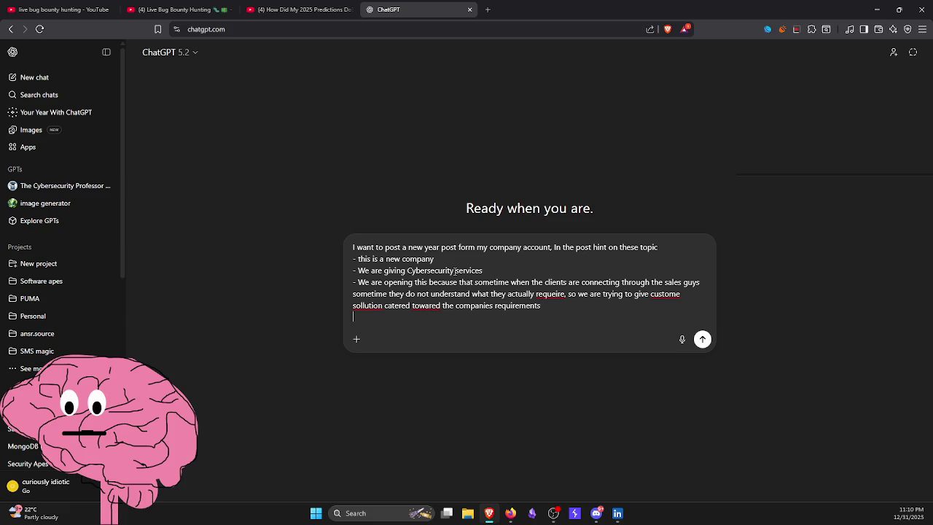
- Add a closing line asking that these points be hinted upon, not said outright
text(-)
key(BackSpace)
text(Make sure )
text(these )
text(things are no)
text(t said aou)
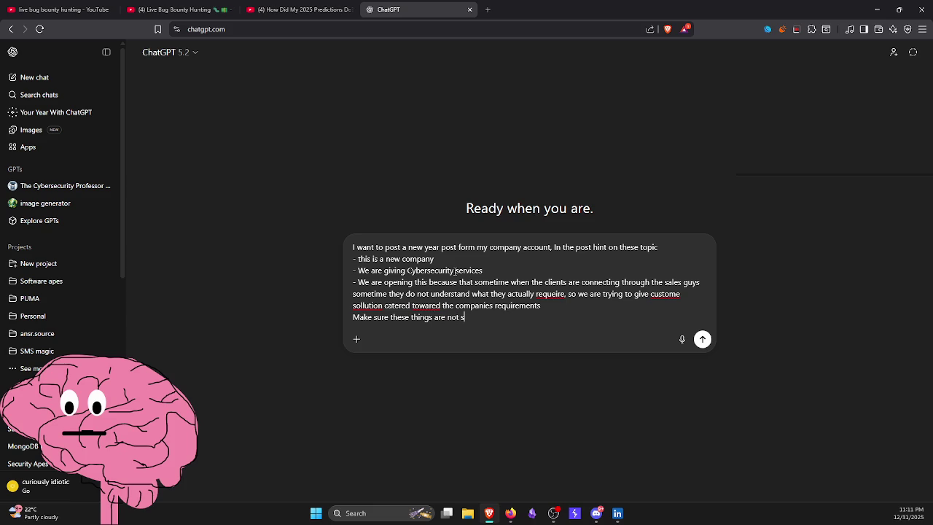
key(BackSpace)
key(BackSpace)
key(BackSpace)
text(out right but )
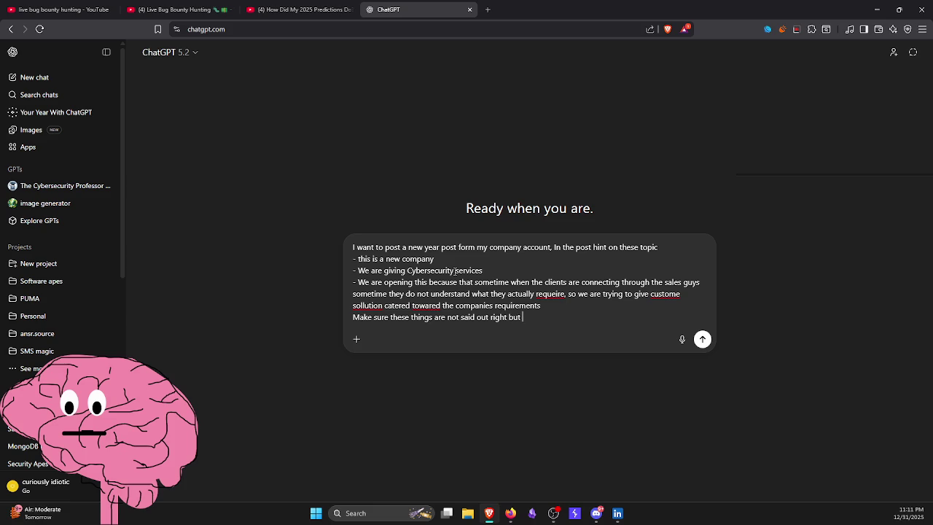
text(hinted u)
text(pon,)
text( the main theme )
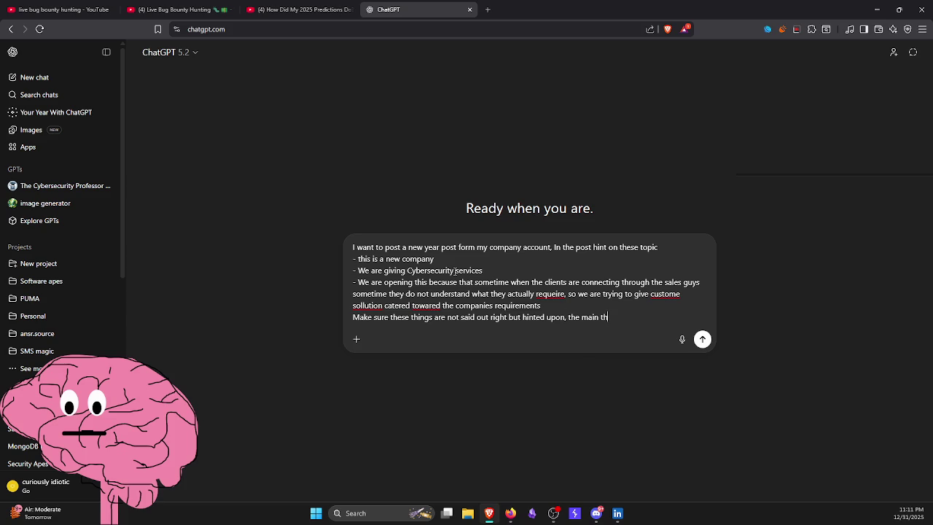
text(of the)
text( post should be to)
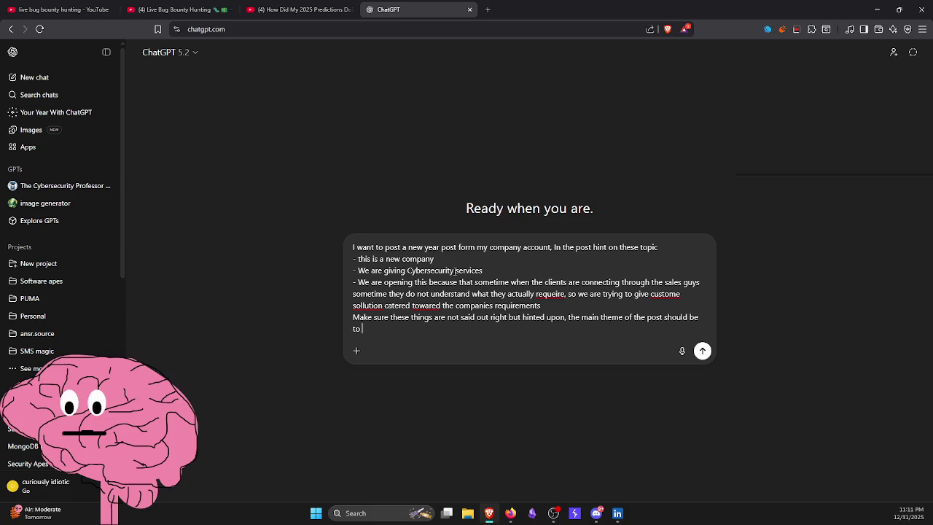
- Set the theme to 'may the new year bring new success at your doors' and send
key(BackSpace)
key(BackSpace)
key(BackSpace)
text(that this)
key(BackSpace)
key(BackSpace)
key(BackSpace)
text(happy new)
text( year and the)
key(BackSpace)
key(BackSpace)
key(BackSpace)
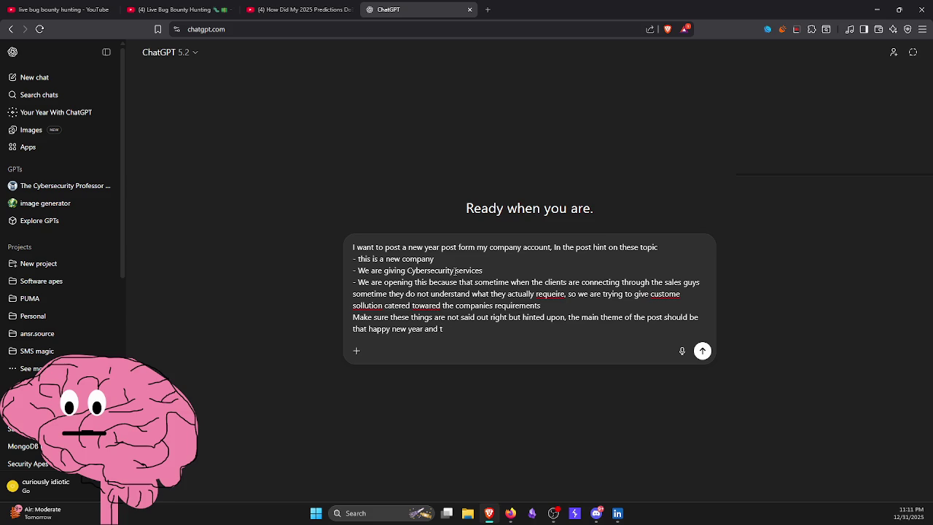
text(may the new)
text( year bru)
text(ing new succ)
text(es)
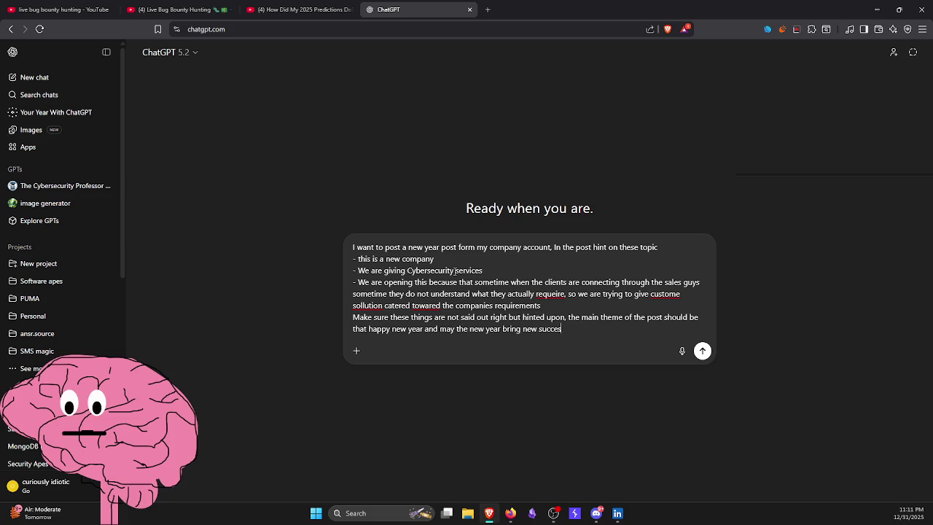
text(s at)
text( your doors)
text( kind of thi)
text(s)
key(BackSpace)
text(g)
key(BackSpace)
key(BackSpace)
text(ing )
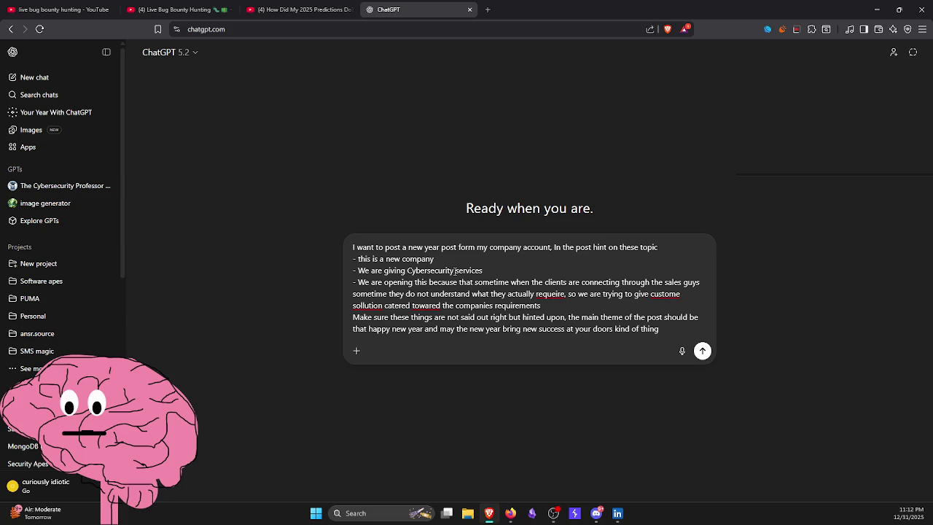
text(. what ev)
text(er)
key(ctrl+BackSpace)
key(ctrl+BackSpace)
key(Return)
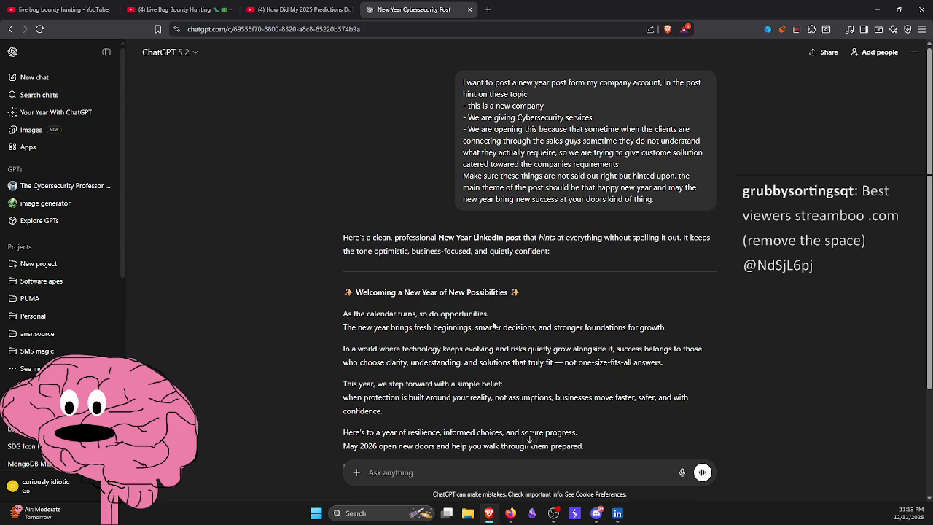
- Read the generated post's fresh beginnings, evolving technology and 'This year' paragraphs
scroll(433, 276, down, 2)
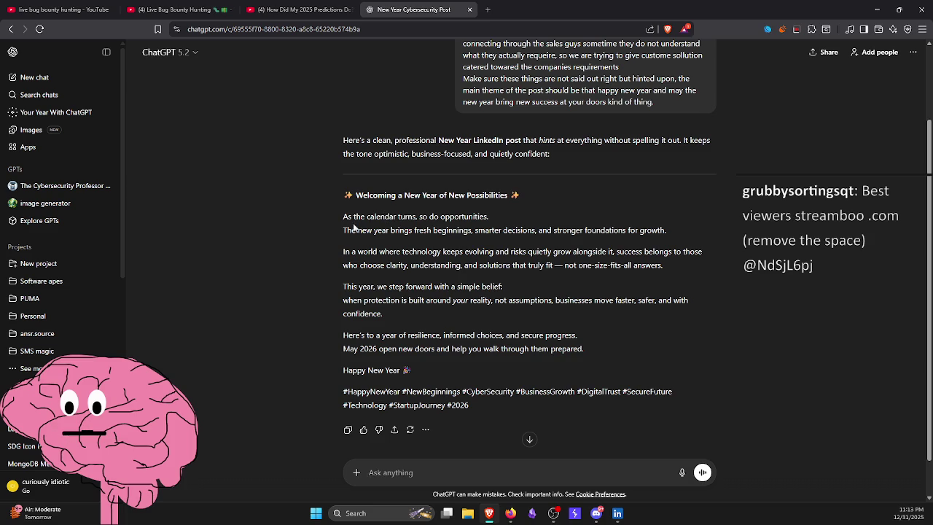
scroll(356, 231, down, 1)
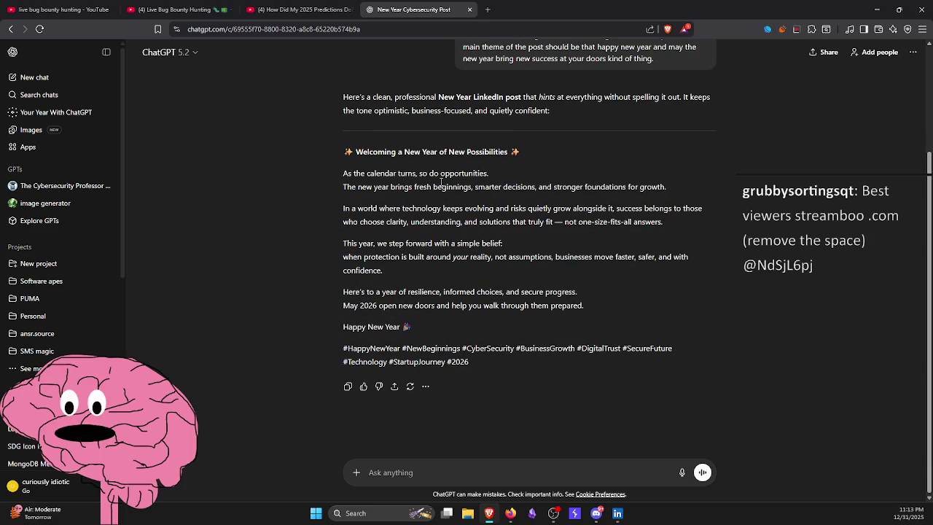
drag(344, 186, 672, 186)
click(671, 185)
mouse_move(344, 208)
mouse_down()
mouse_move(496, 208)
mouse_move(547, 220)
mouse_move(605, 209)
mouse_move(680, 226)
mouse_up()
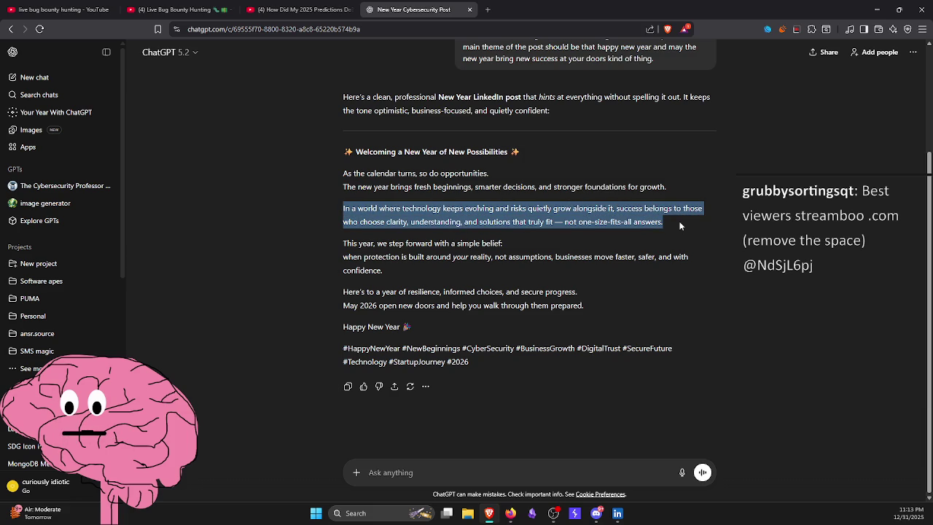
click(679, 226)
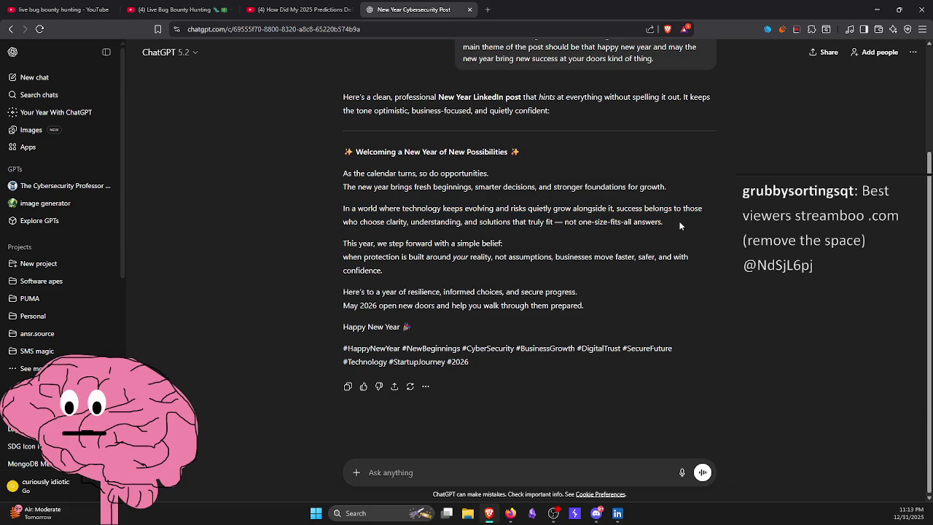
drag(344, 242, 445, 272)
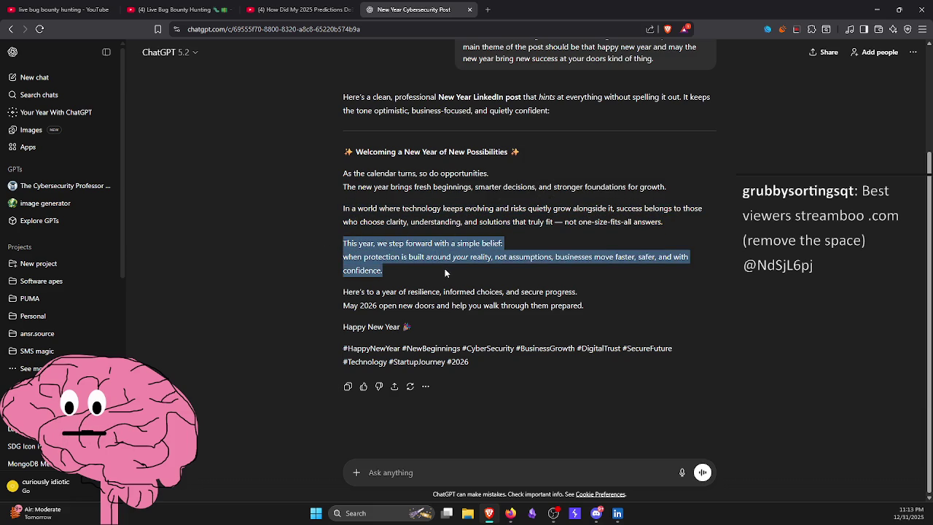
click(444, 272)
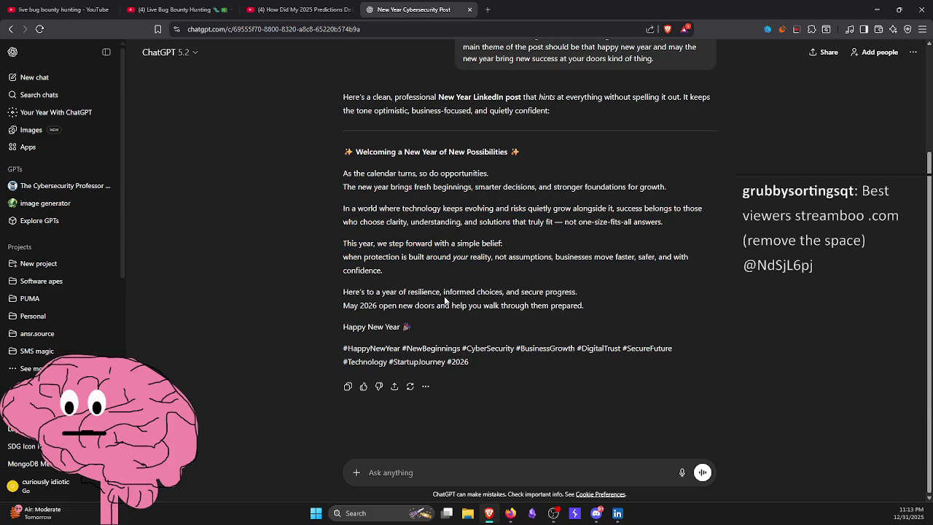
- Review the protection and resilience lines, then select the entire post for copying
mouse_move(354, 261)
mouse_down()
mouse_move(423, 289)
mouse_move(660, 268)
mouse_up()
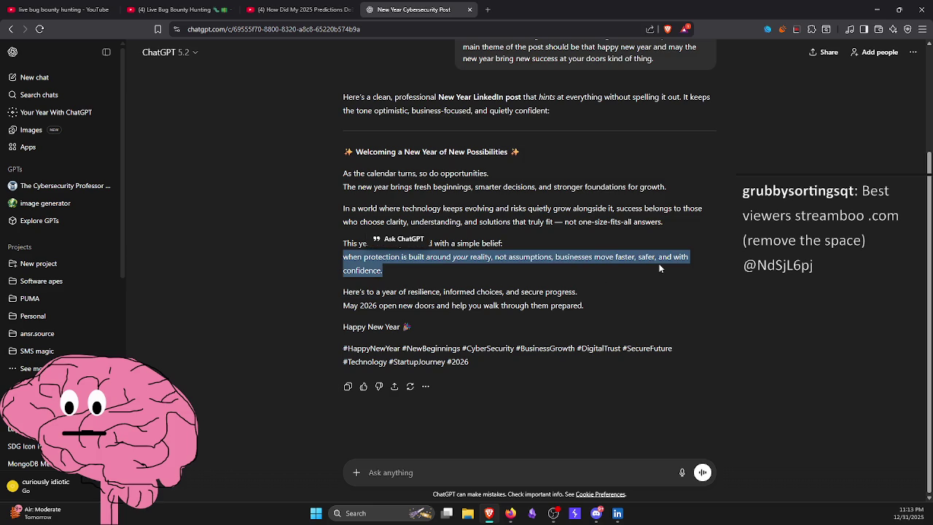
click(415, 292)
drag(341, 257, 447, 275)
click(447, 274)
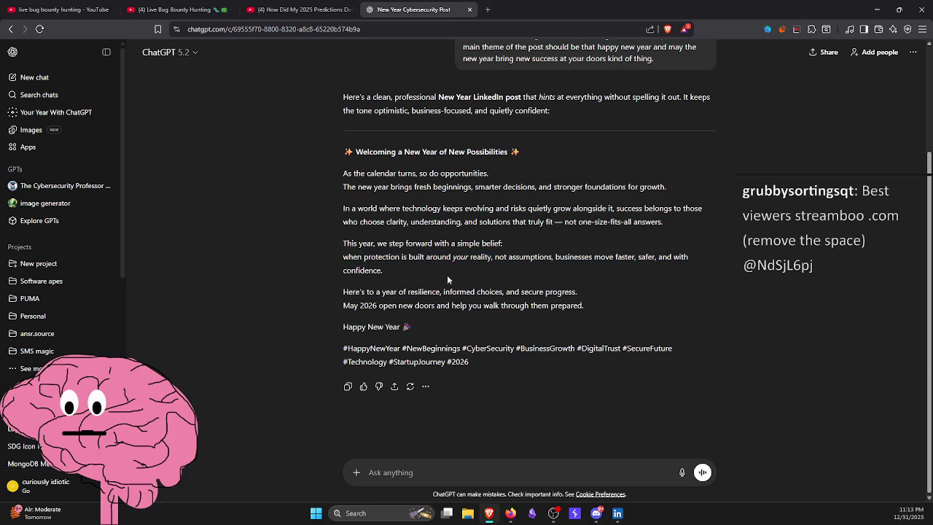
drag(344, 243, 413, 271)
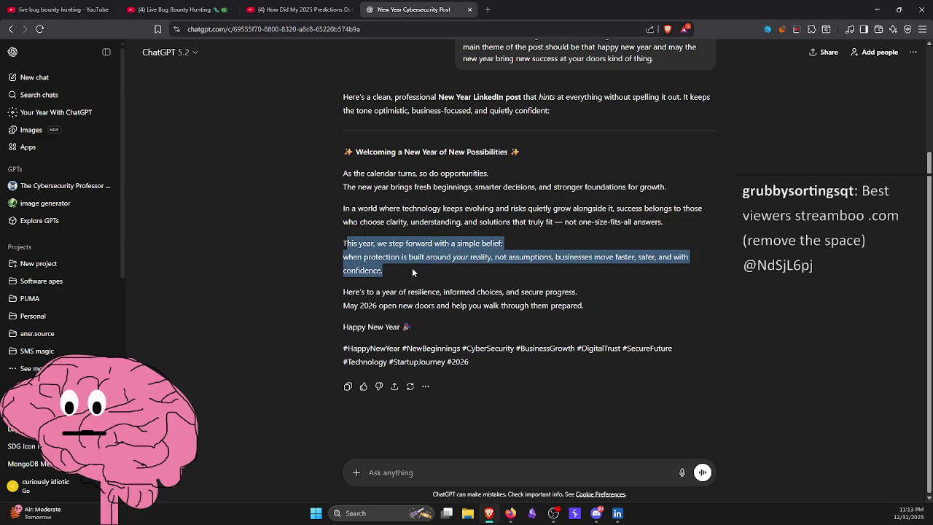
mouse_move(335, 293)
mouse_down()
mouse_move(512, 306)
mouse_move(522, 323)
mouse_up()
click(530, 330)
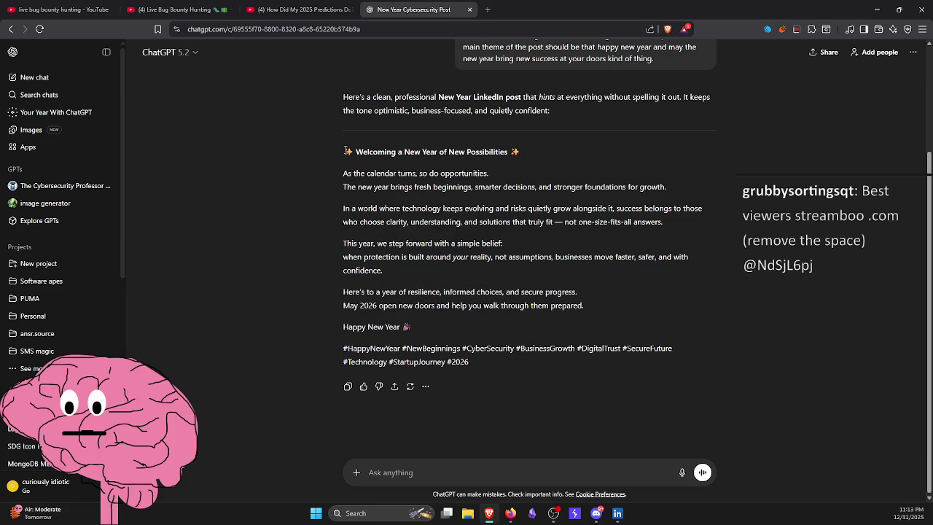
mouse_move(346, 151)
mouse_down()
mouse_move(393, 243)
mouse_move(416, 346)
mouse_move(475, 365)
mouse_up()
key(ctrl+c)
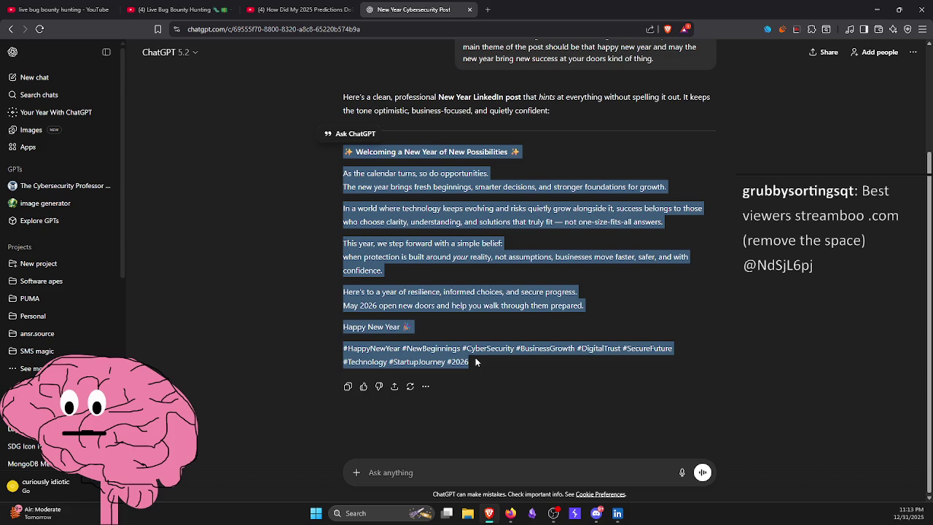
click(501, 477)
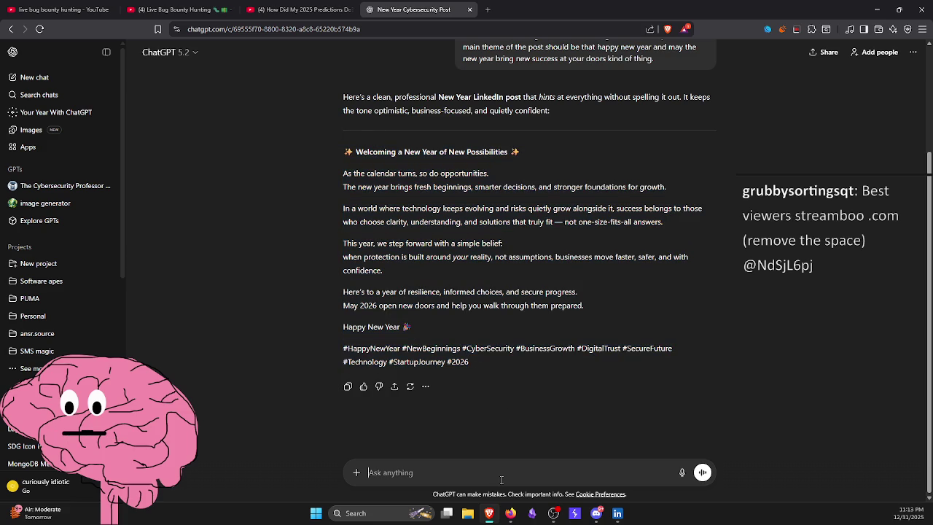
- Ask ChatGPT to 'Make me a graphic for this as well'
text(Make me a )
text(graph)
text(ic)
text( for this a)
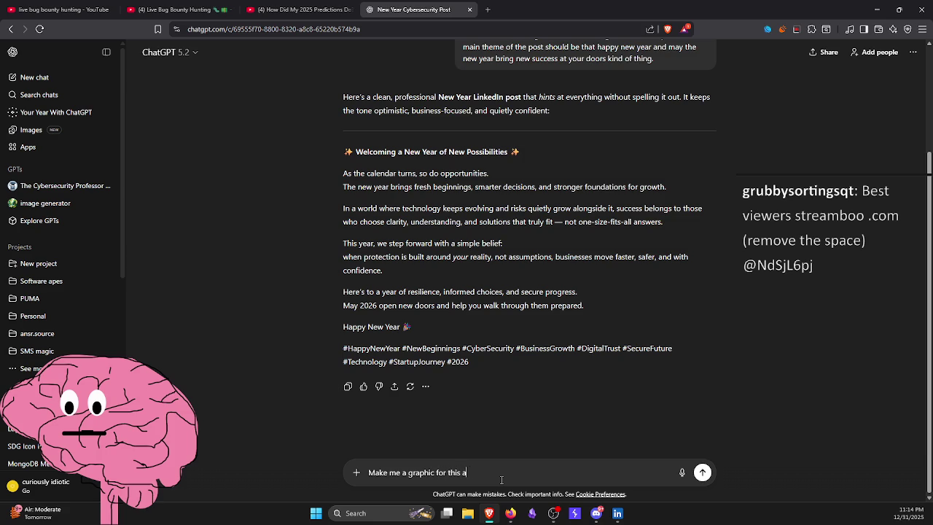
text(s well)
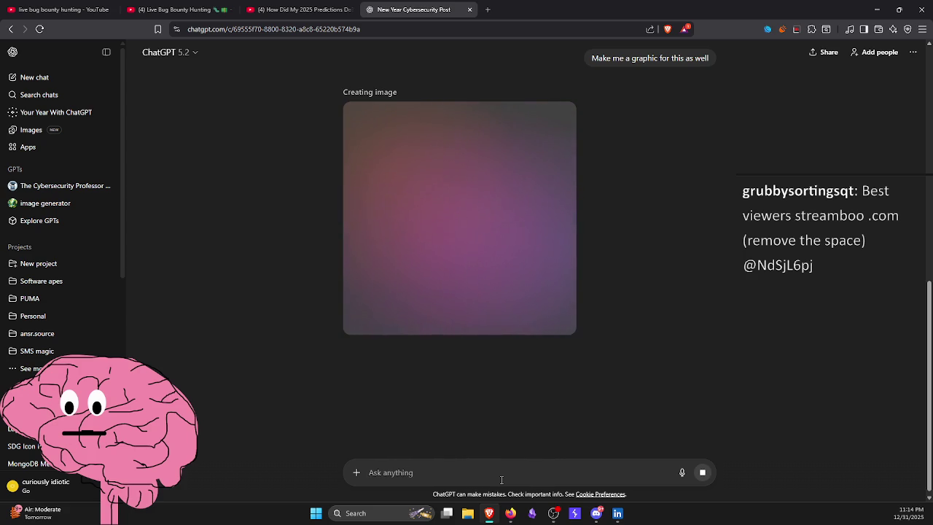
- Paste the New Year text into a new Security Apes post and fix the #2026 hashtag
click(618, 513)
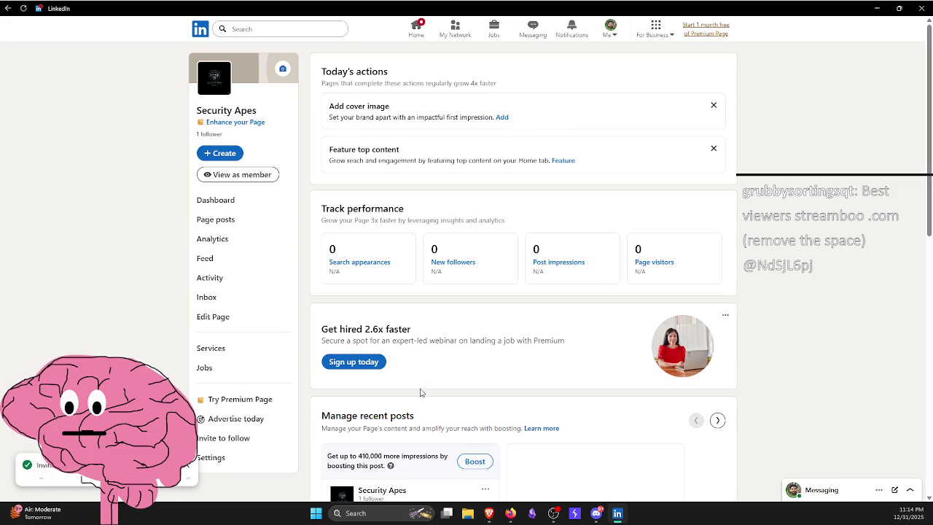
scroll(420, 393, down, 3)
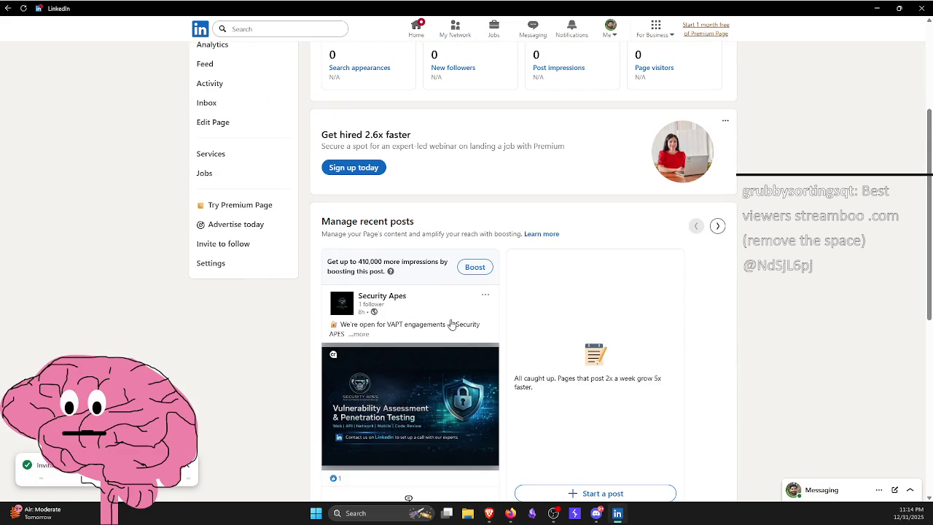
scroll(452, 324, down, 2)
click(603, 396)
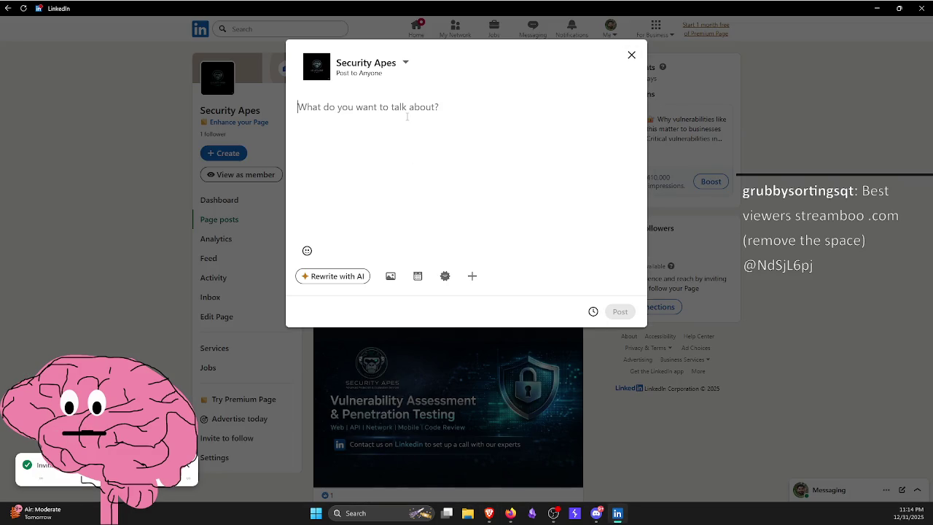
key(ctrl+v)
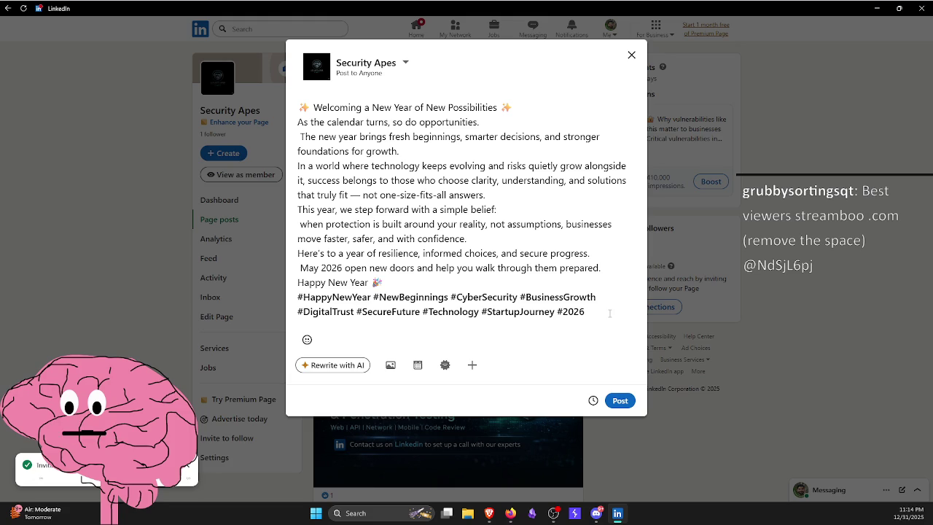
key(Left)
key(Left)
key(Left)
key(BackSpace)
text(#)
- Add a test line below the hashtags, delete it, and return to ChatGPT
click(627, 319)
key(Return)
text(##test)
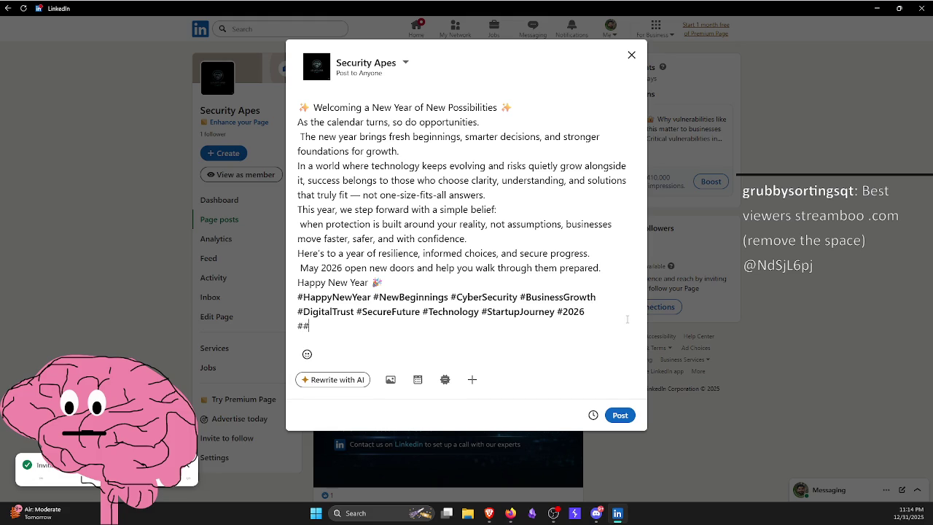
key(BackSpace)
key(BackSpace)
key(BackSpace)
text(thest)
key(BackSpace)
key(BackSpace)
key(BackSpace)
key(alt+Tab)
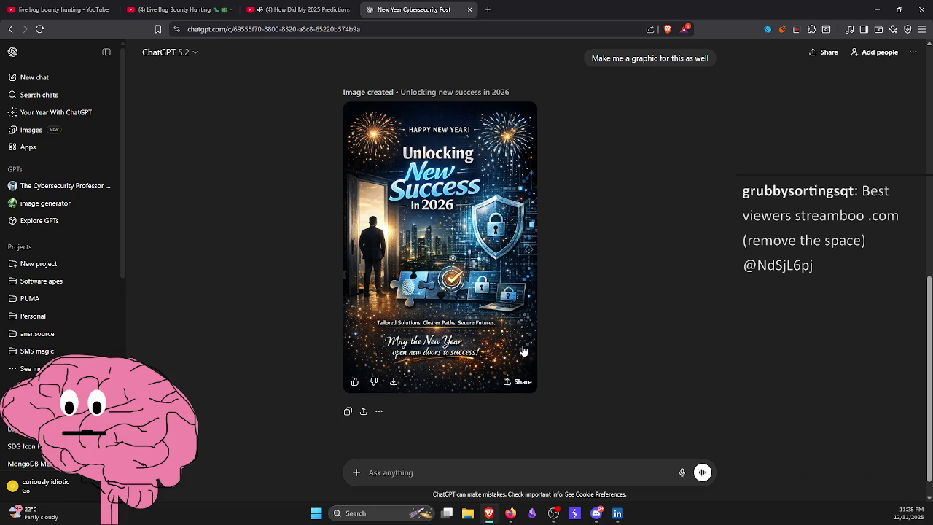
- Switch to the 'How Did My 2025 Predictions' YouTube tab and pause the video
click(310, 9)
click(398, 222)
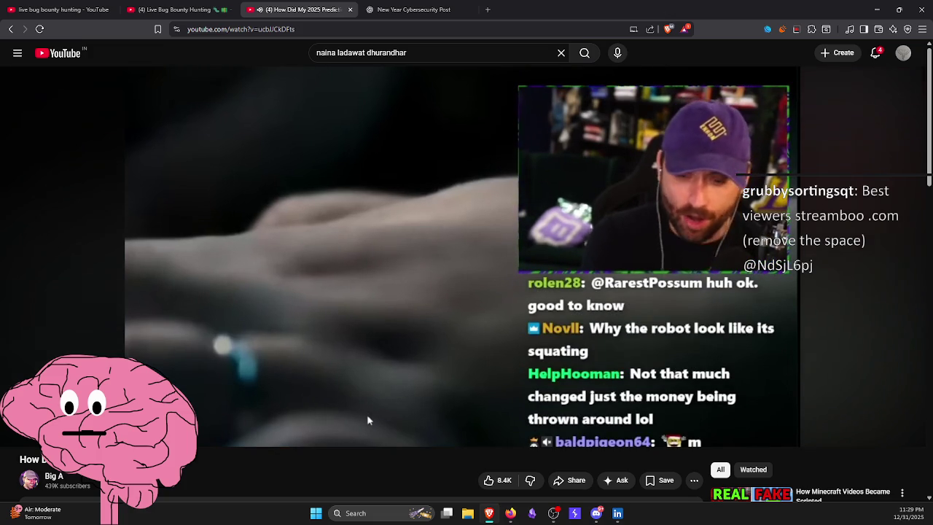
- Pause the 2025 predictions video on YouTube with the spacebar
key(space)
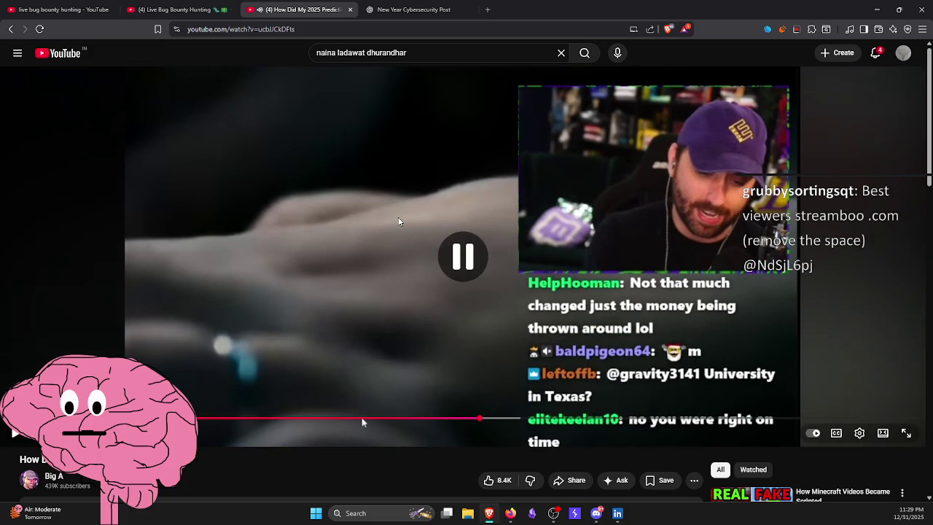